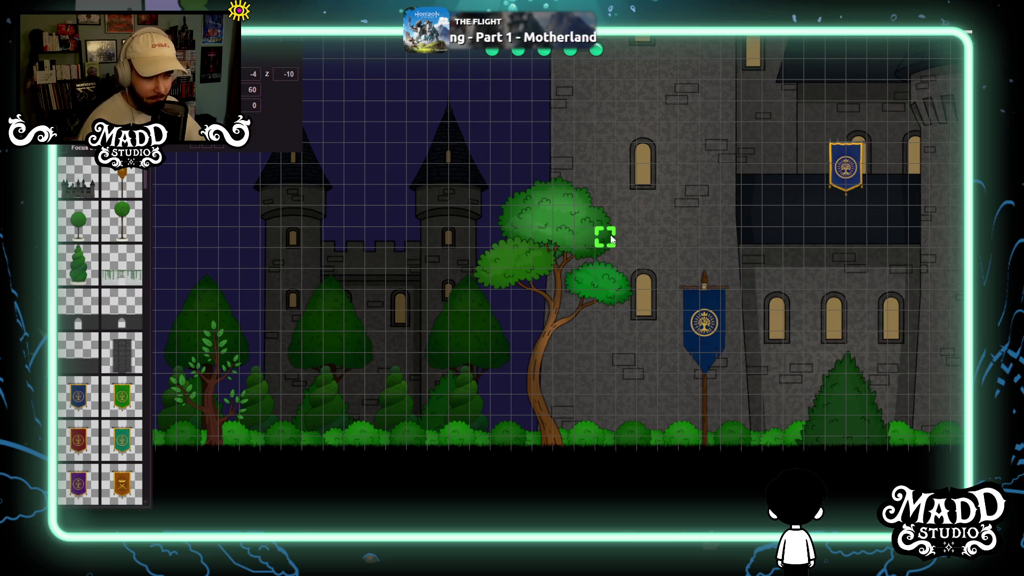
Step: Pan across the castle and zoom in on the portcullis gate between the red and green banners
mouse_move(850, 237)
mouse_down()
mouse_move(590, 347)
mouse_move(392, 309)
mouse_move(712, 317)
mouse_move(385, 308)
mouse_move(672, 322)
mouse_move(534, 301)
mouse_up()
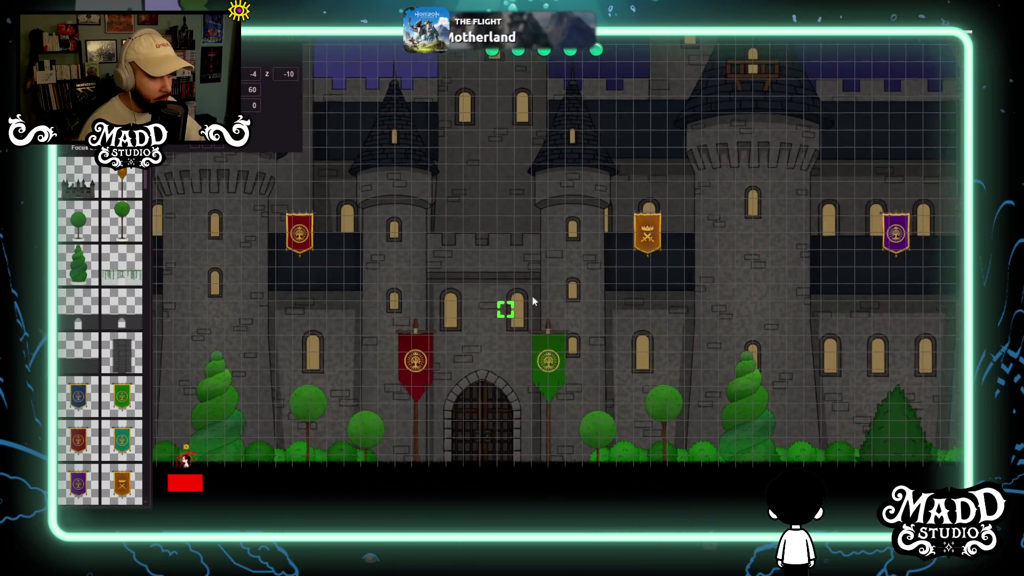
scroll(516, 315, up, 3)
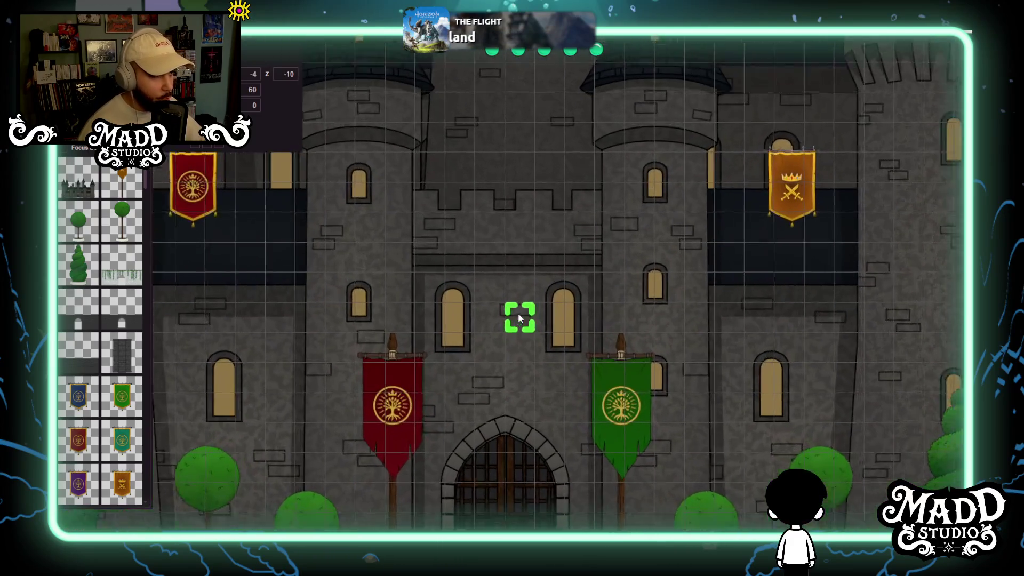
scroll(518, 319, down, 5)
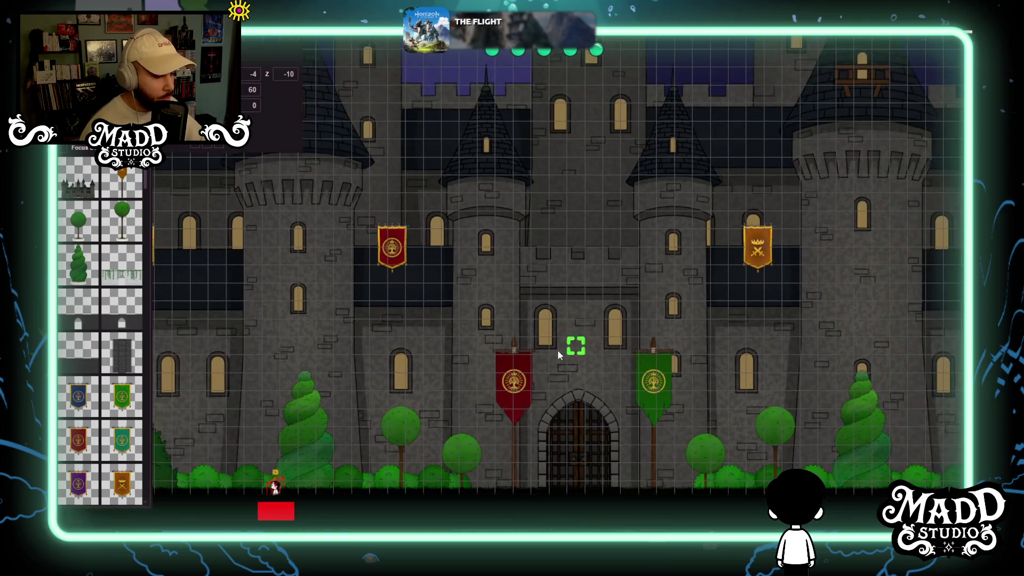
scroll(559, 354, up, 2)
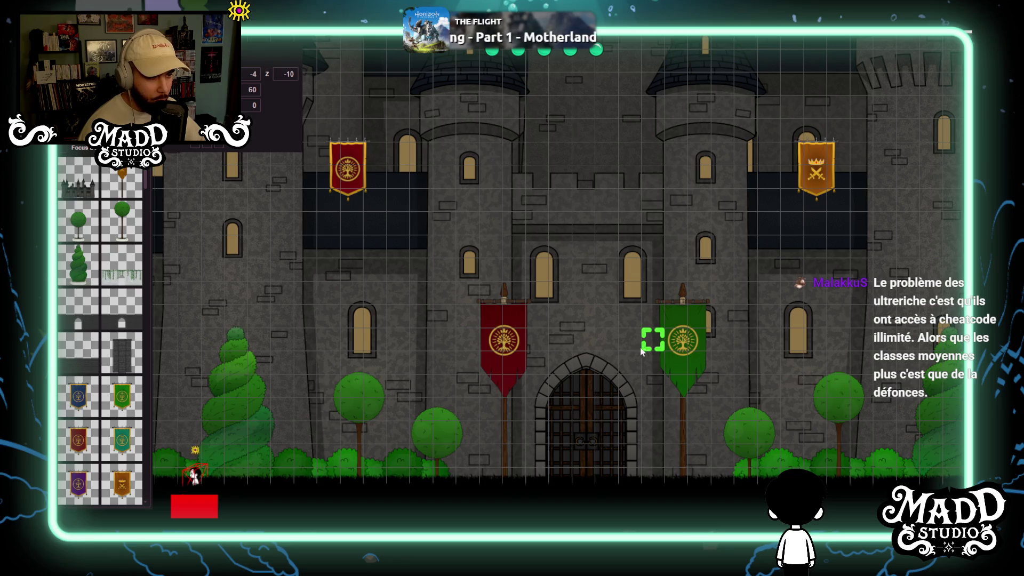
Step: Zoom in and then back out to view the multi-towered facade with blue, red, orange and purple banners
scroll(395, 304, down, 3)
scroll(331, 366, up, 3)
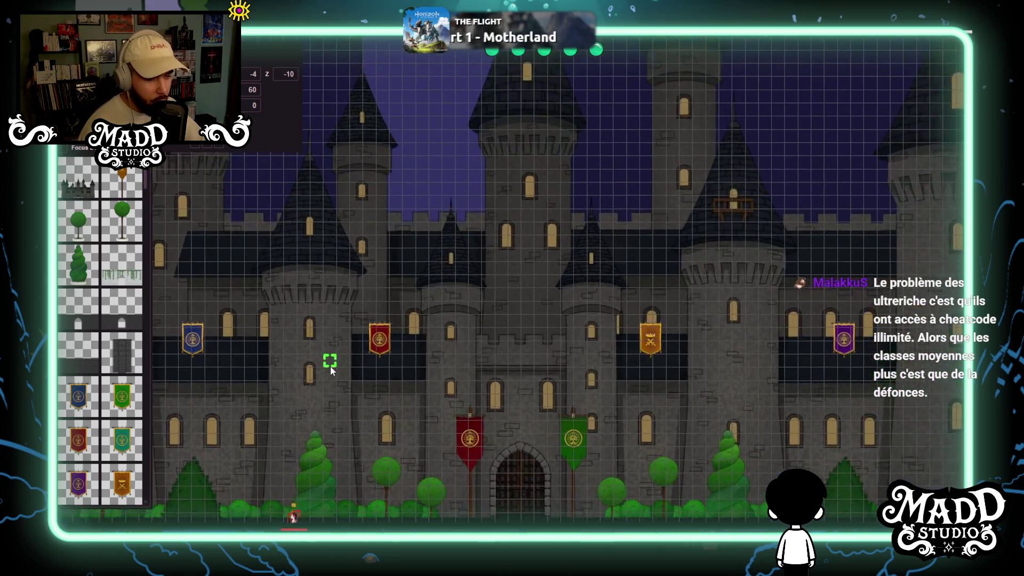
scroll(429, 362, up, 5)
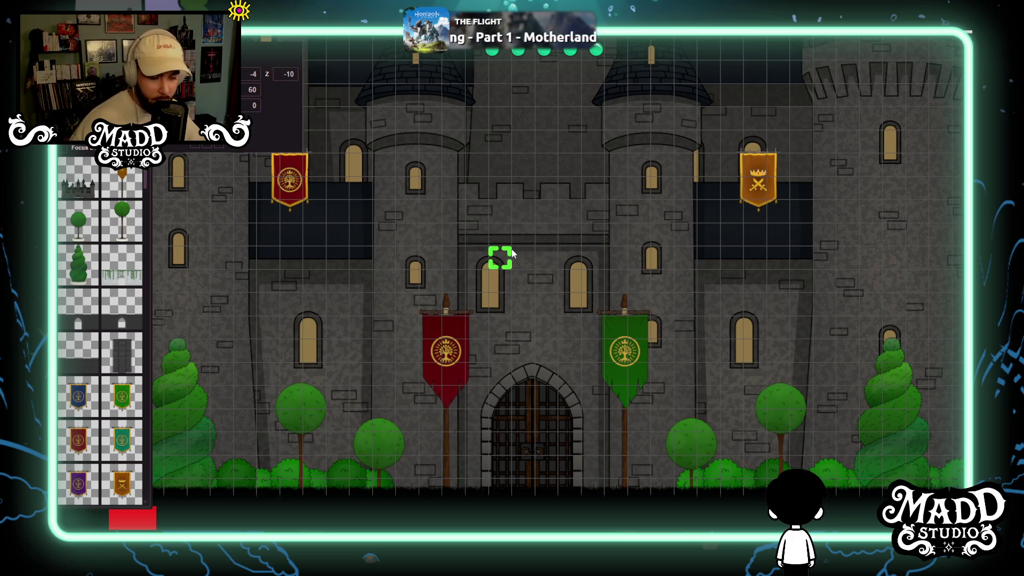
scroll(467, 259, down, 5)
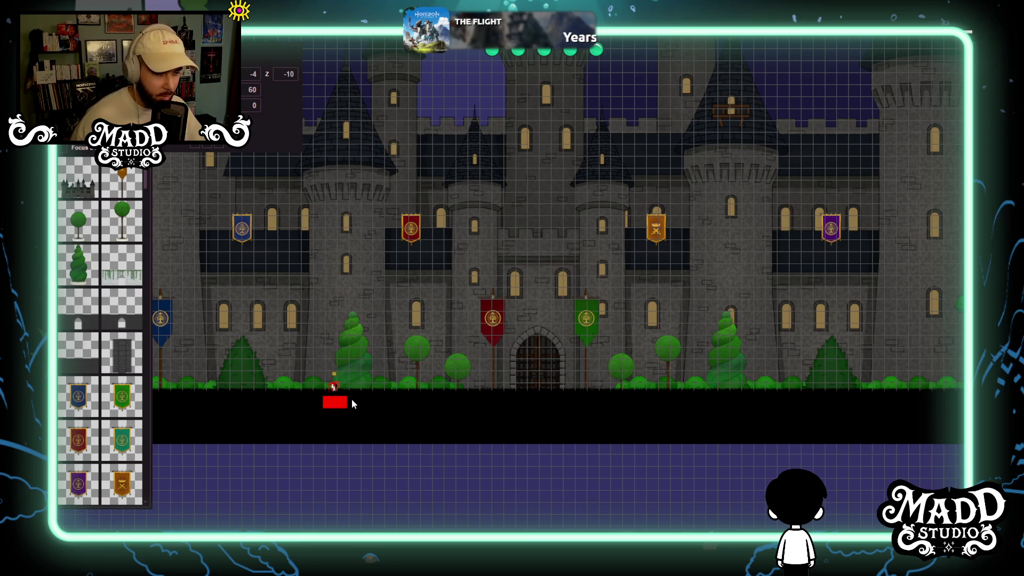
Step: Zoom in and pan to the left wing's tall blue banner beside the conical hedge and spiral topiary
scroll(351, 399, up, 4)
drag(496, 356, 692, 301)
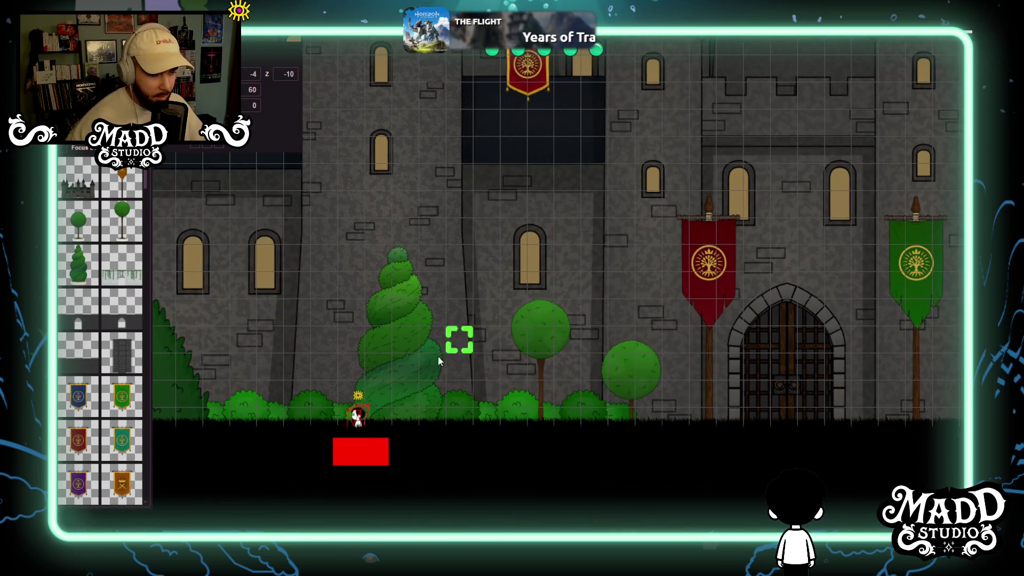
drag(435, 359, 696, 360)
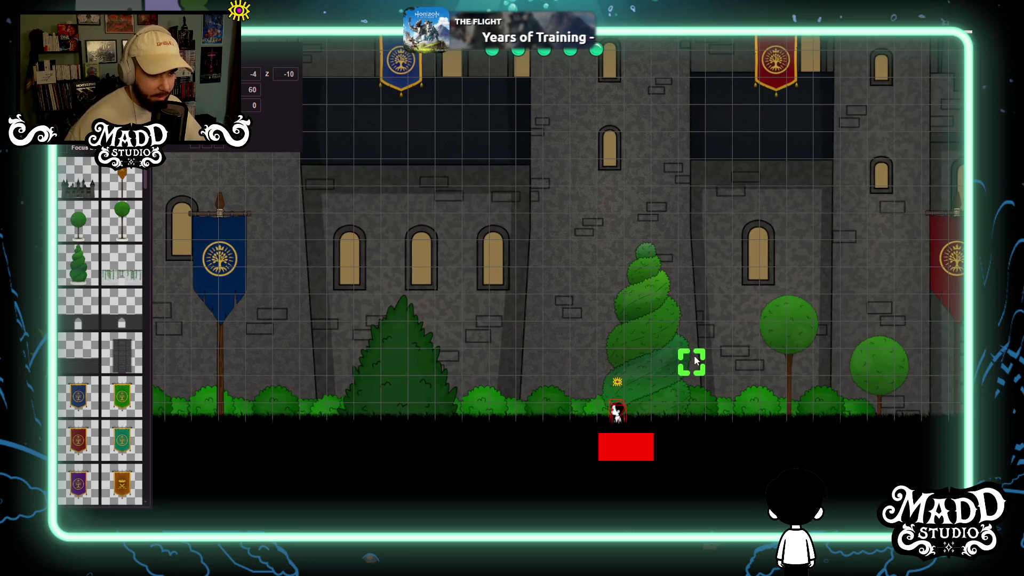